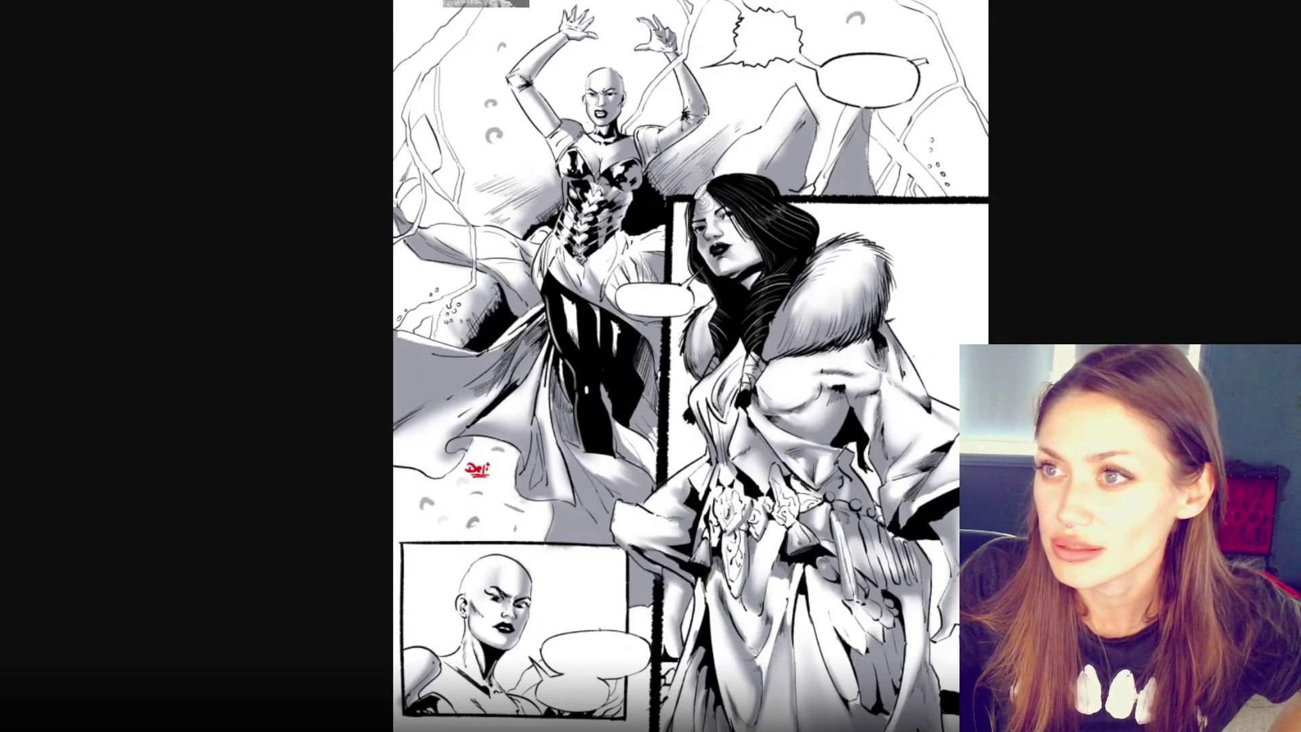
Advance the image viewer to the next comic page
key(Right)
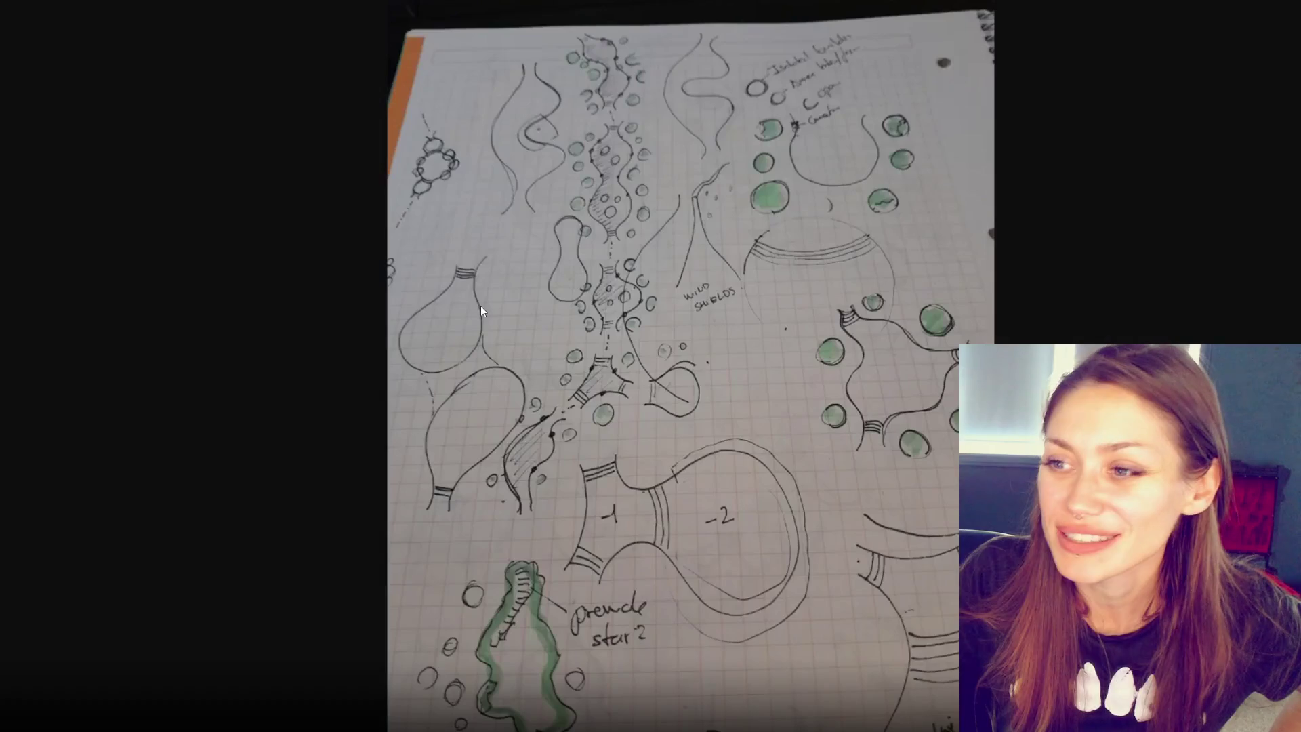
Scroll down through the notebook map-sketch photo
scroll(924, 312, down, 1)
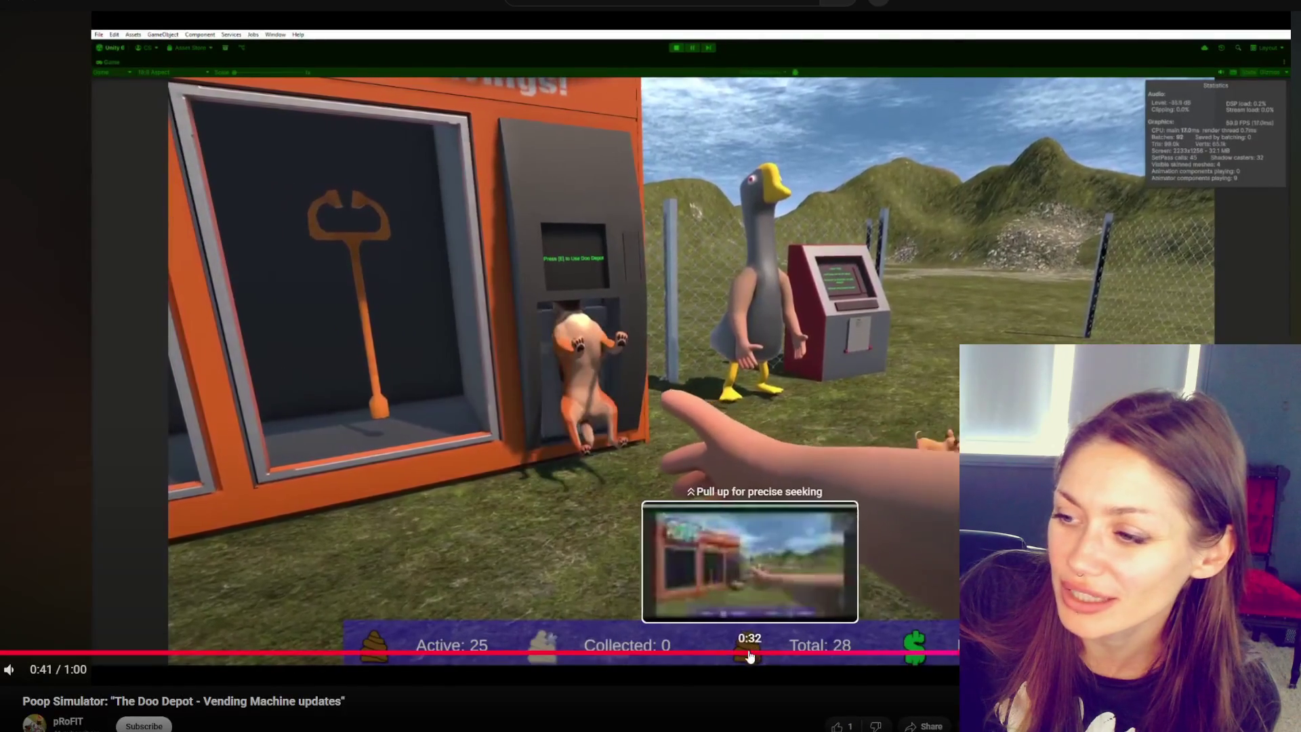
Rewind the Doo Depot clip to 0:27, then switch to the Spookifier page in Chrome
click(749, 653)
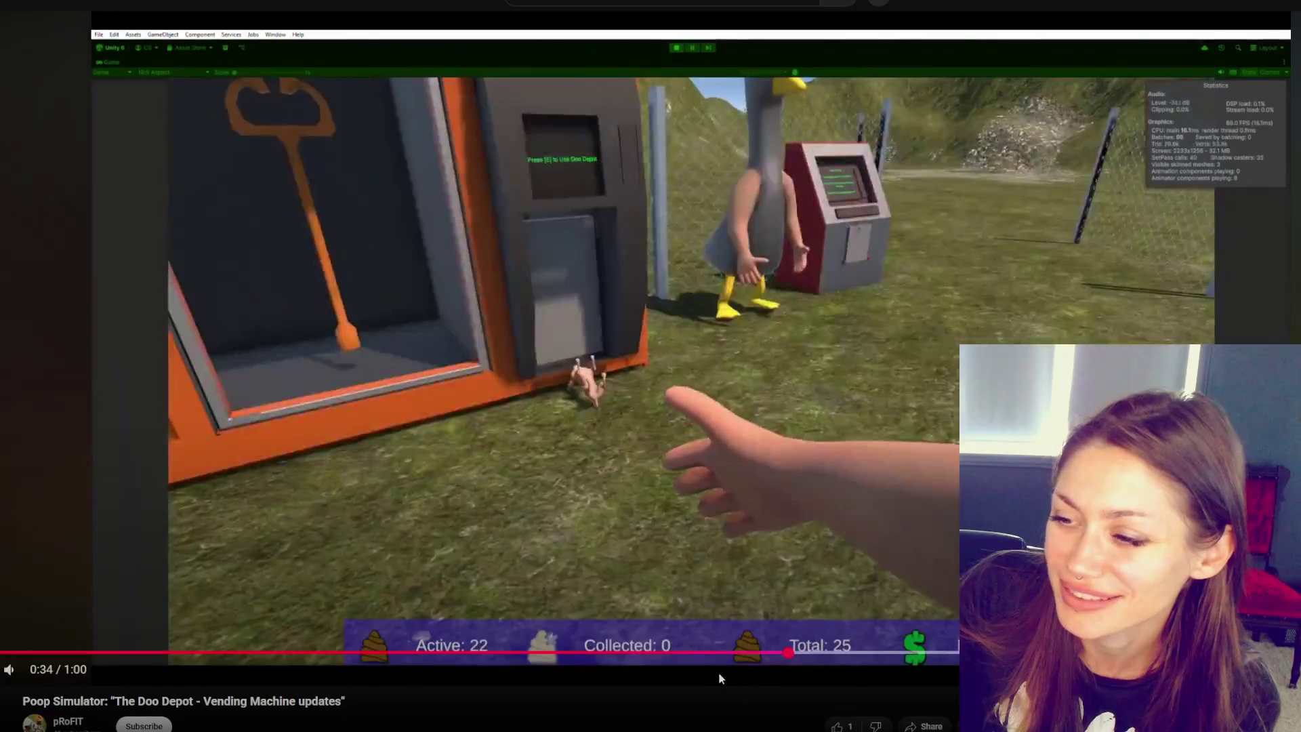
click(720, 653)
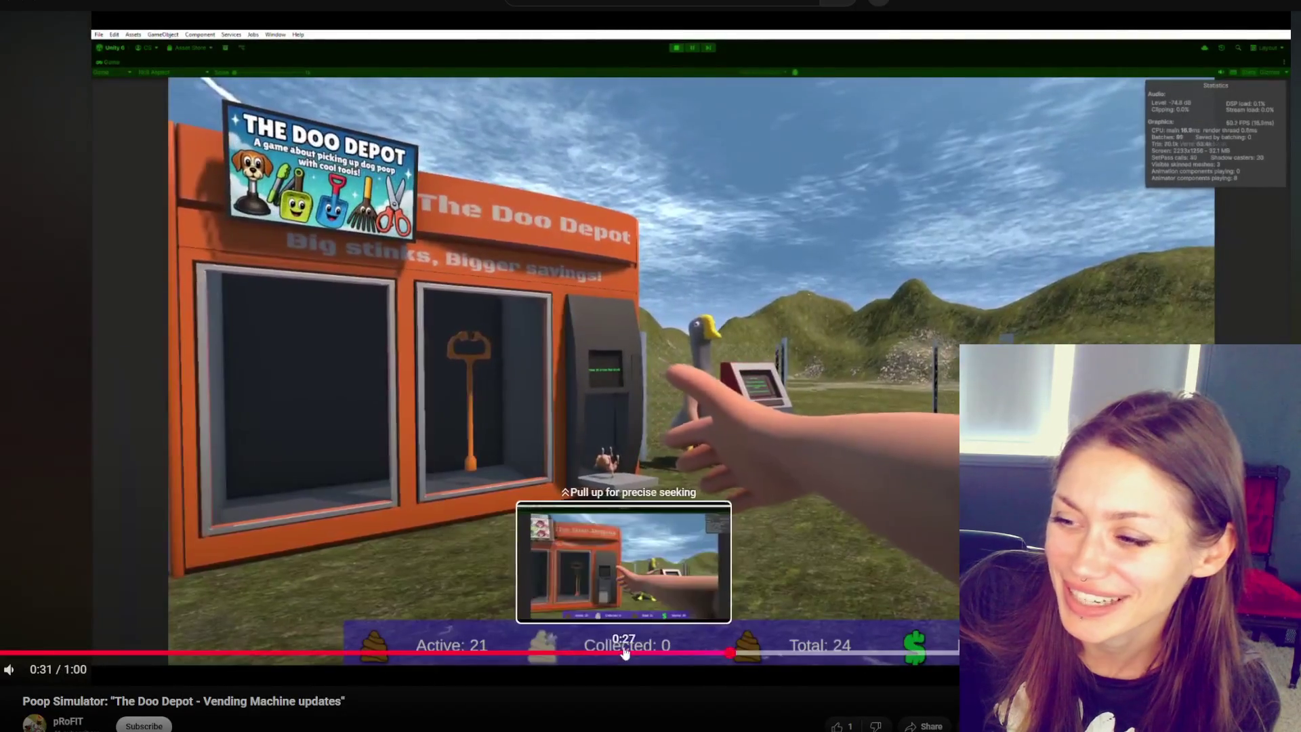
click(625, 652)
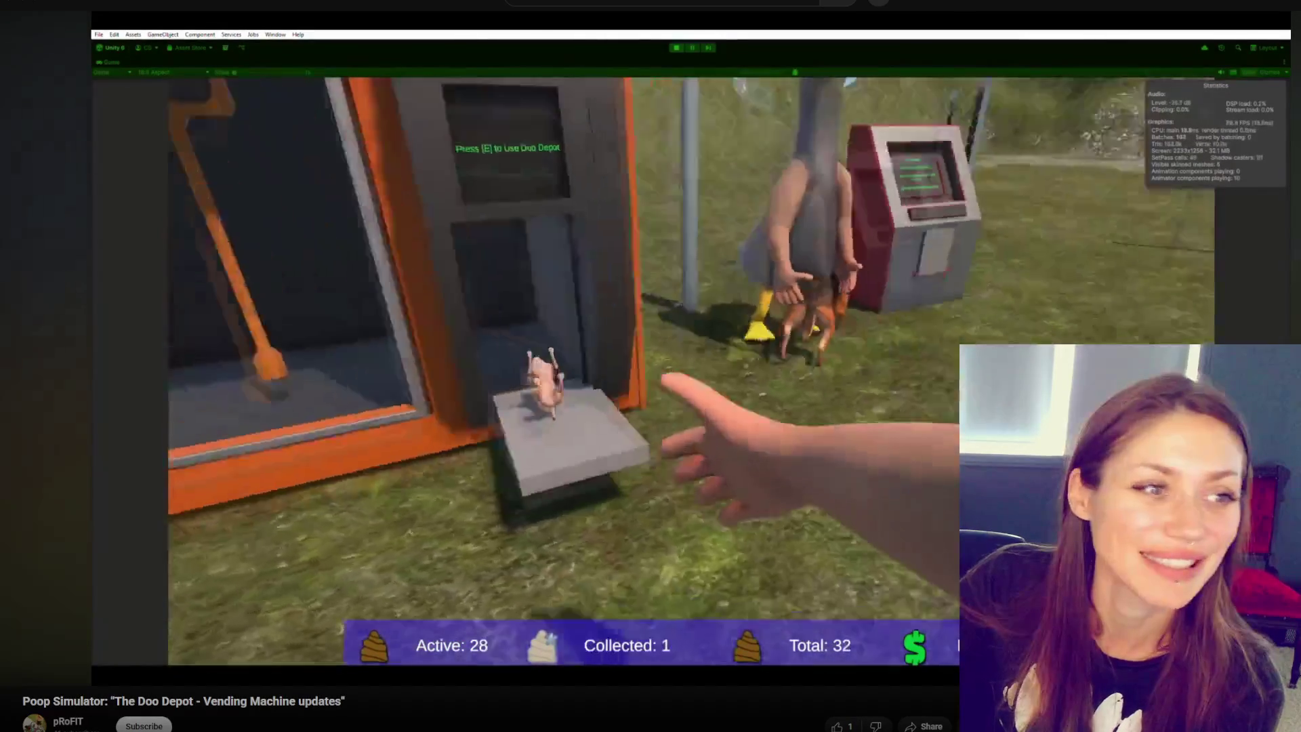
key(alt+Tab)
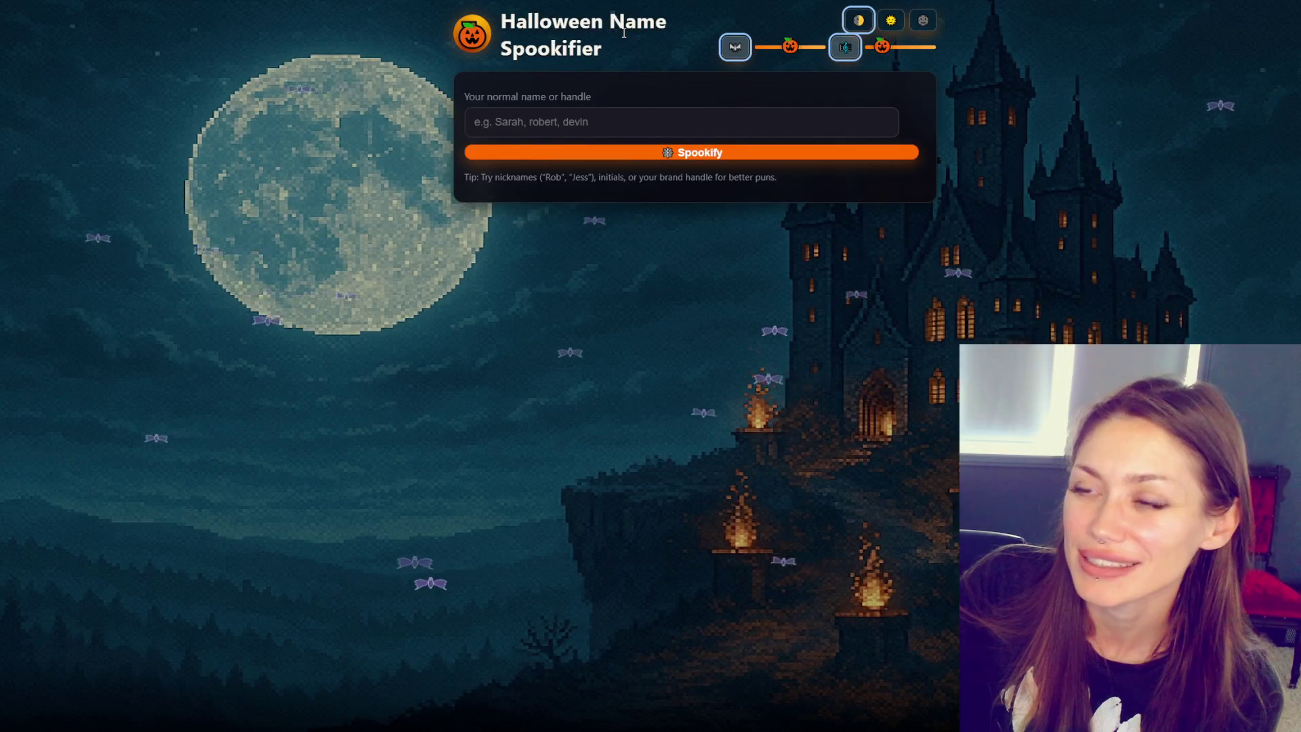
Enter a name in the name field and spookify it into twelve aliases
click(619, 126)
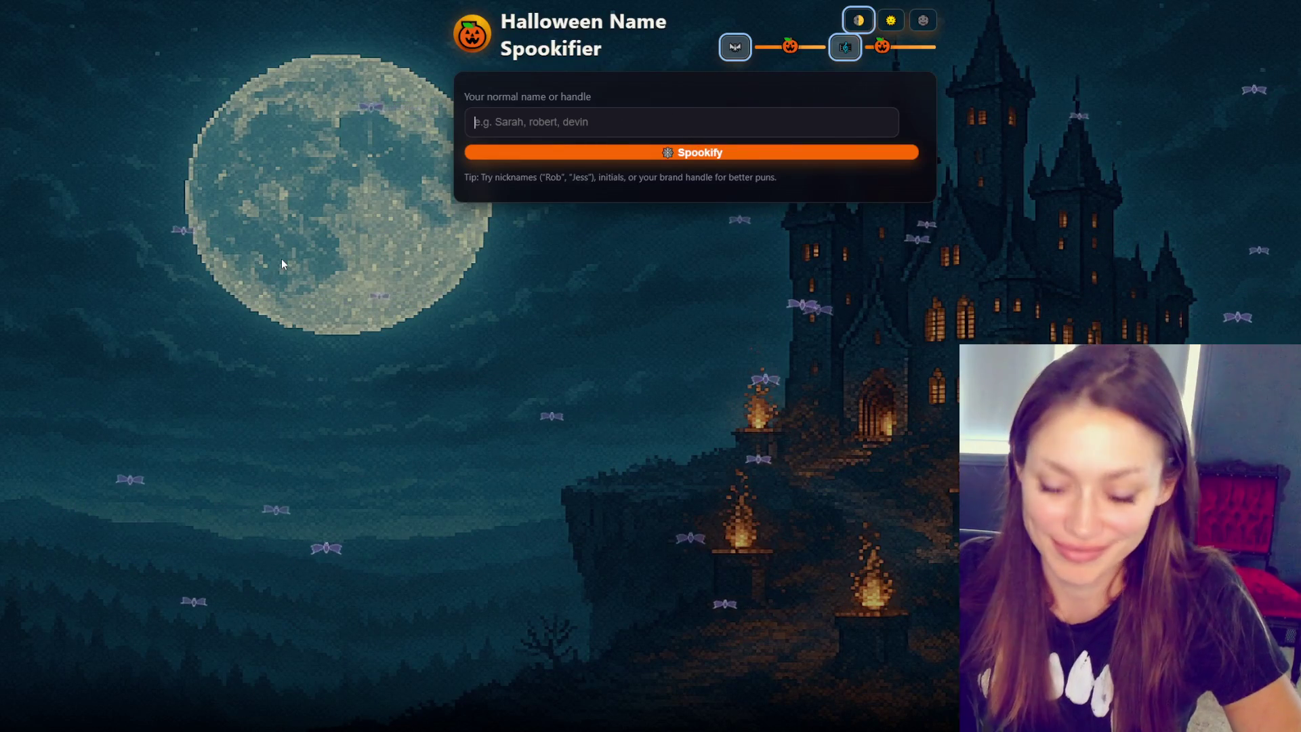
text(Lana Lux)
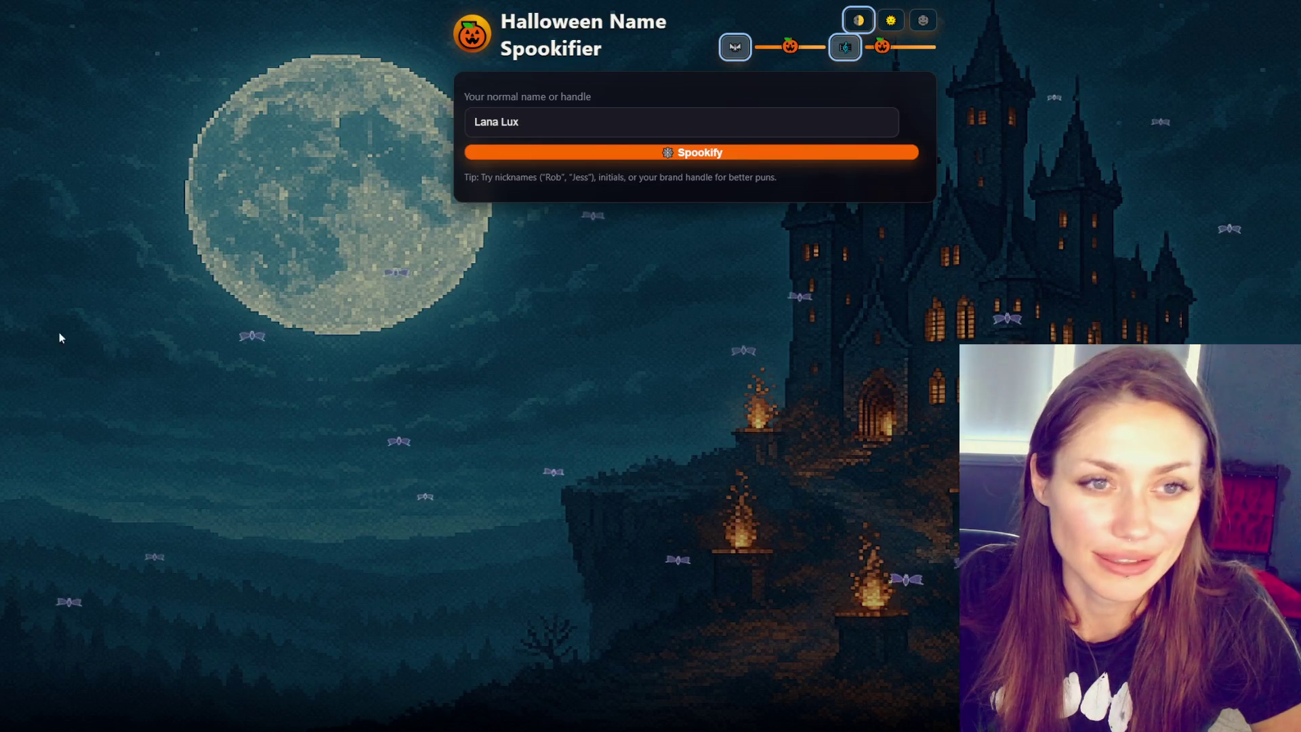
click(698, 153)
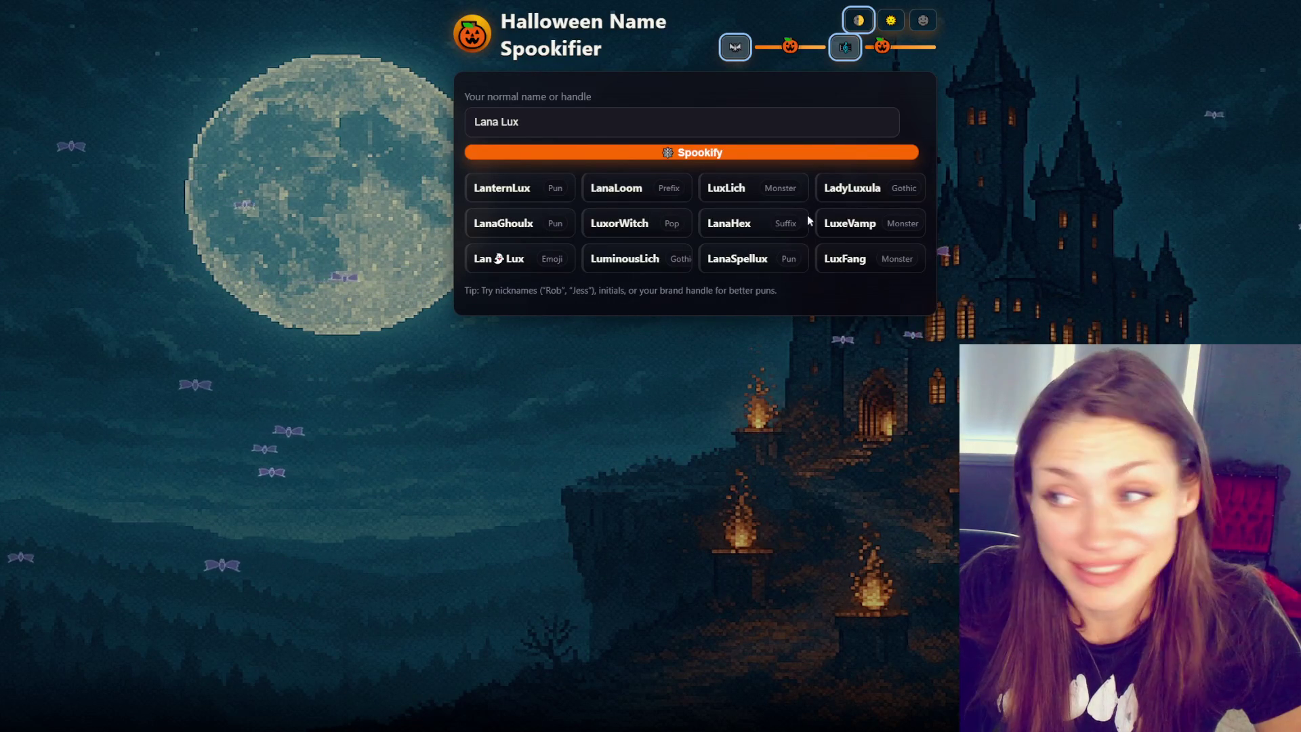
Select and deselect some alias and tip text, then regenerate the aliases with Spookify
drag(493, 260, 513, 260)
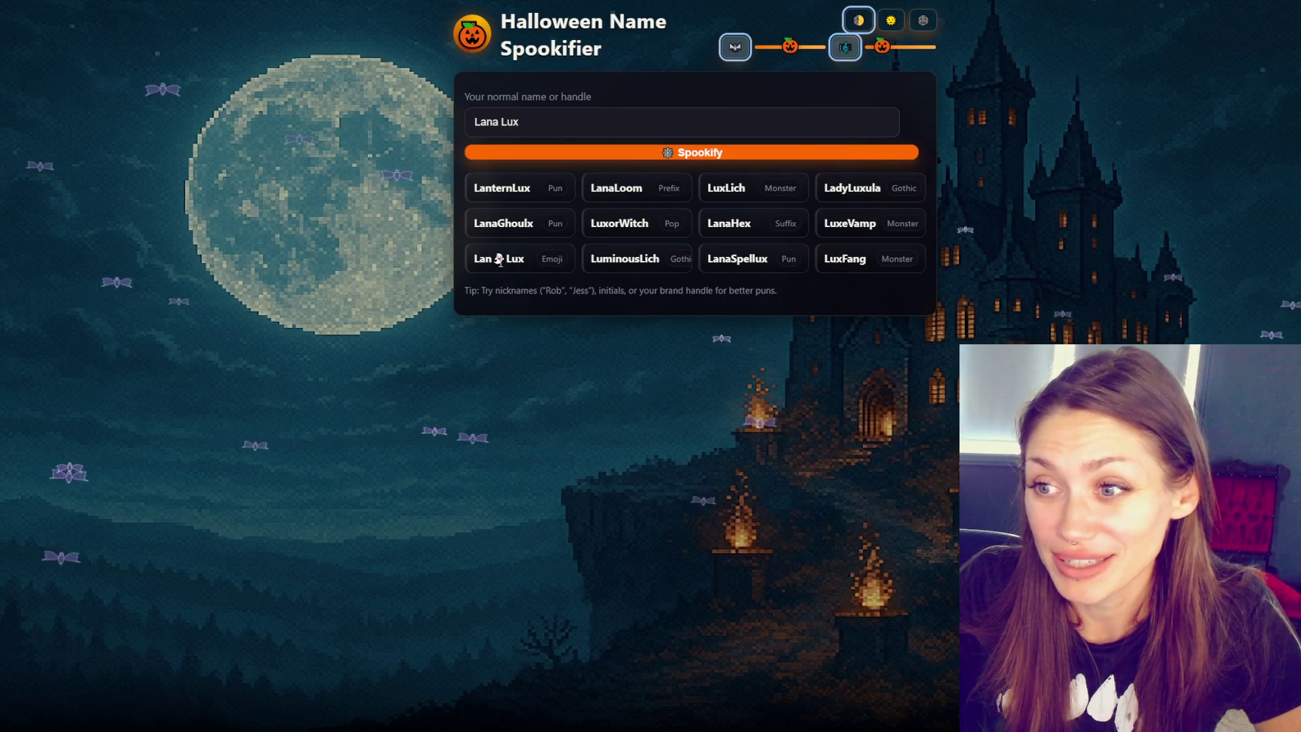
click(645, 303)
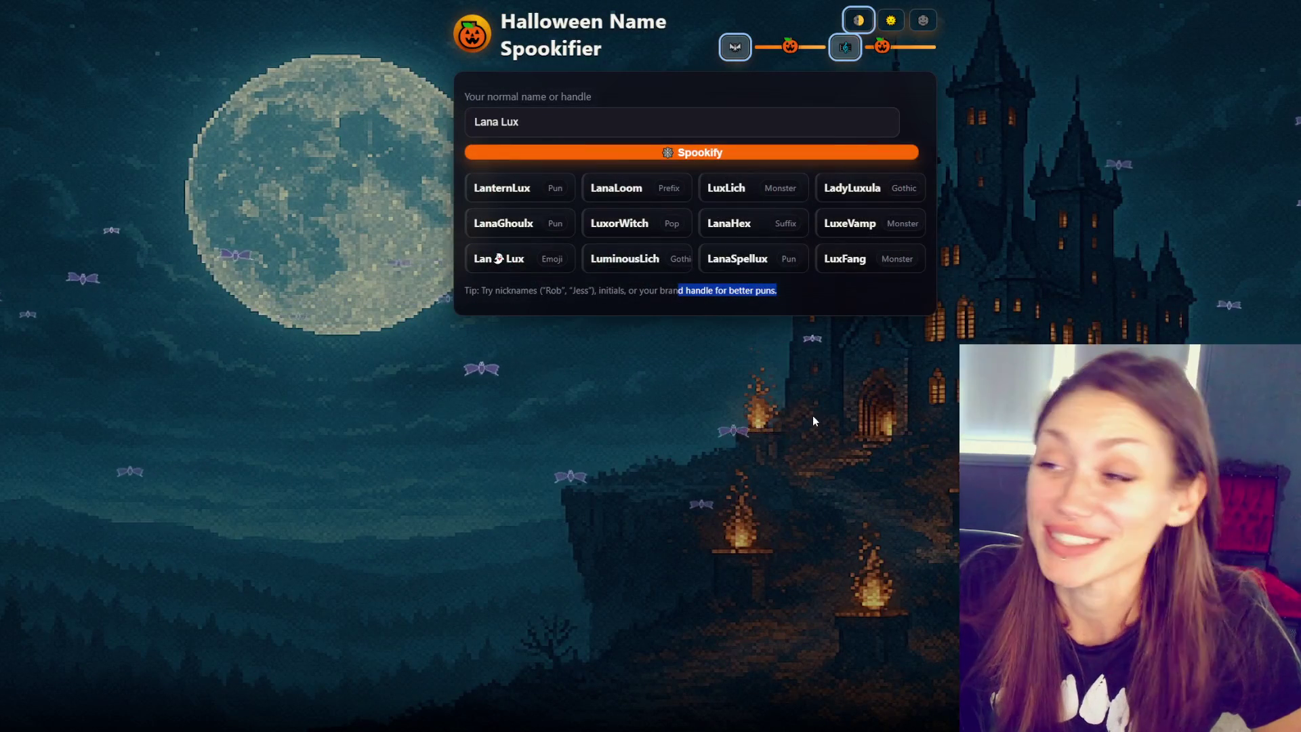
click(883, 384)
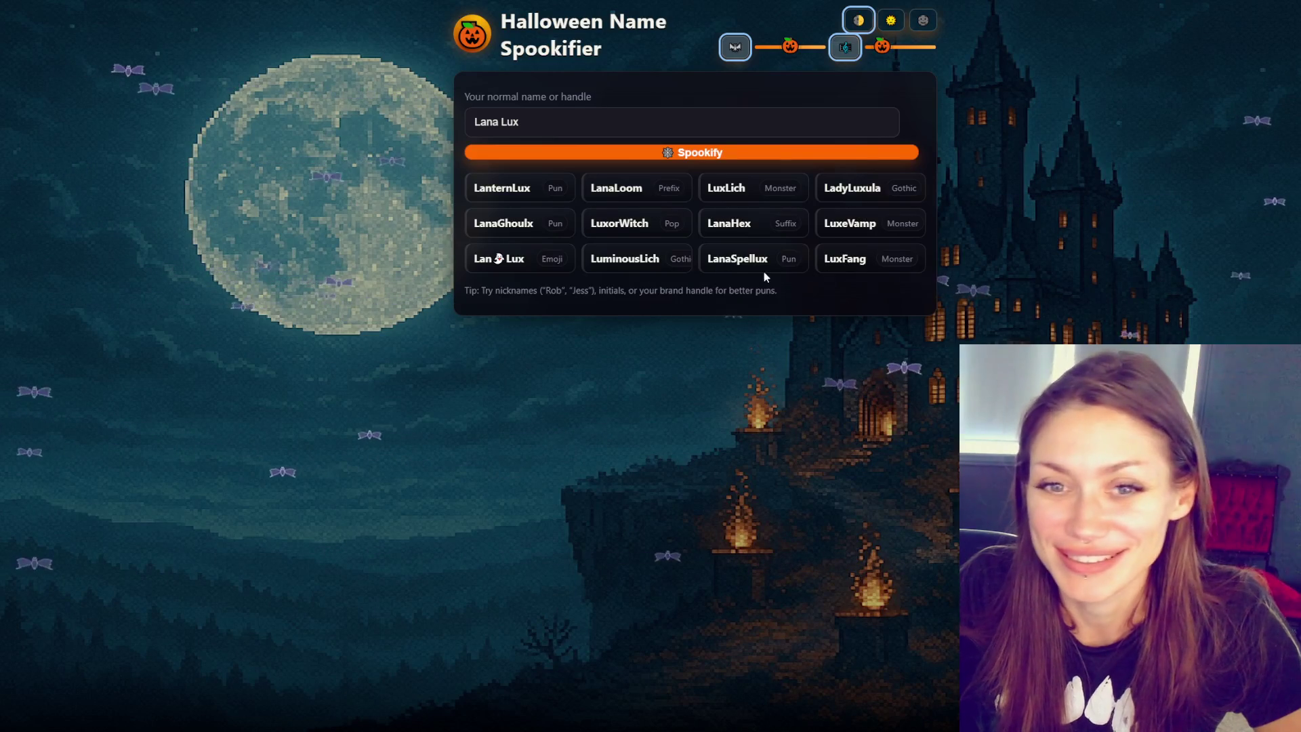
click(779, 153)
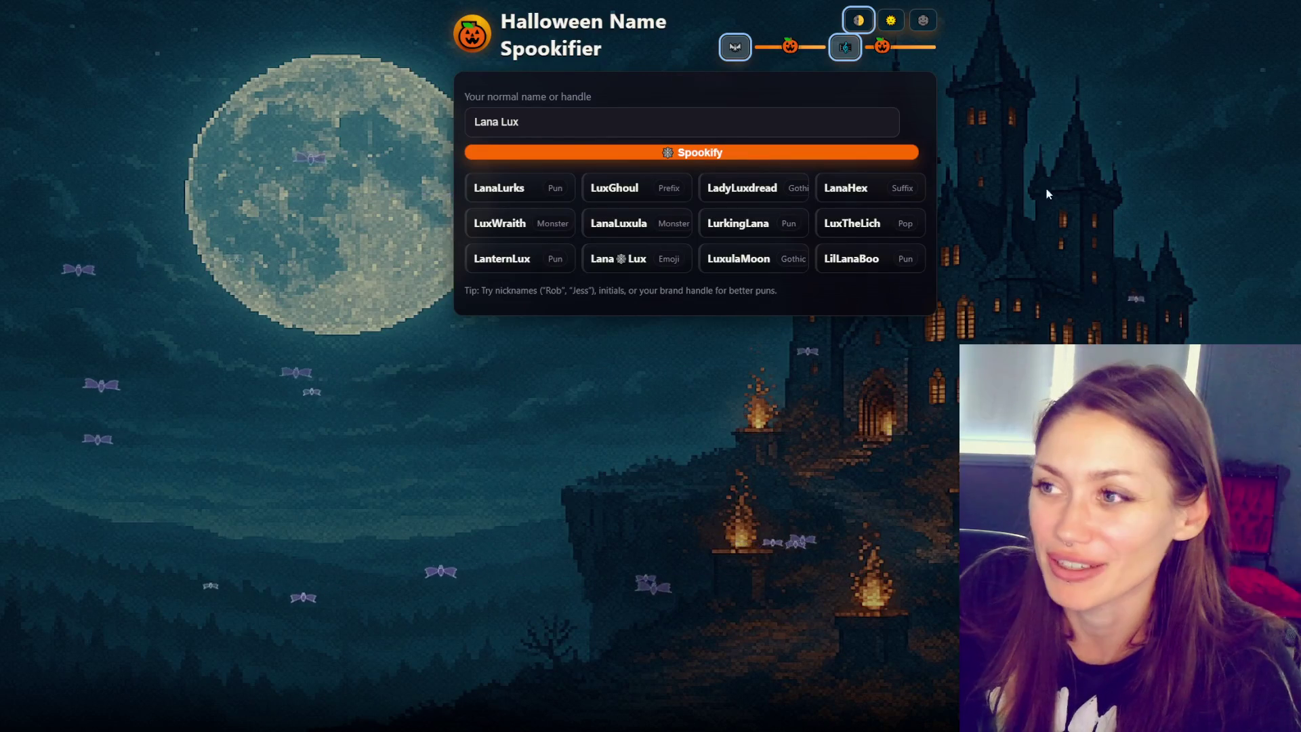
Max out both pumpkin sliders, switch the card to the dark theme, and spookify again
drag(792, 48, 926, 48)
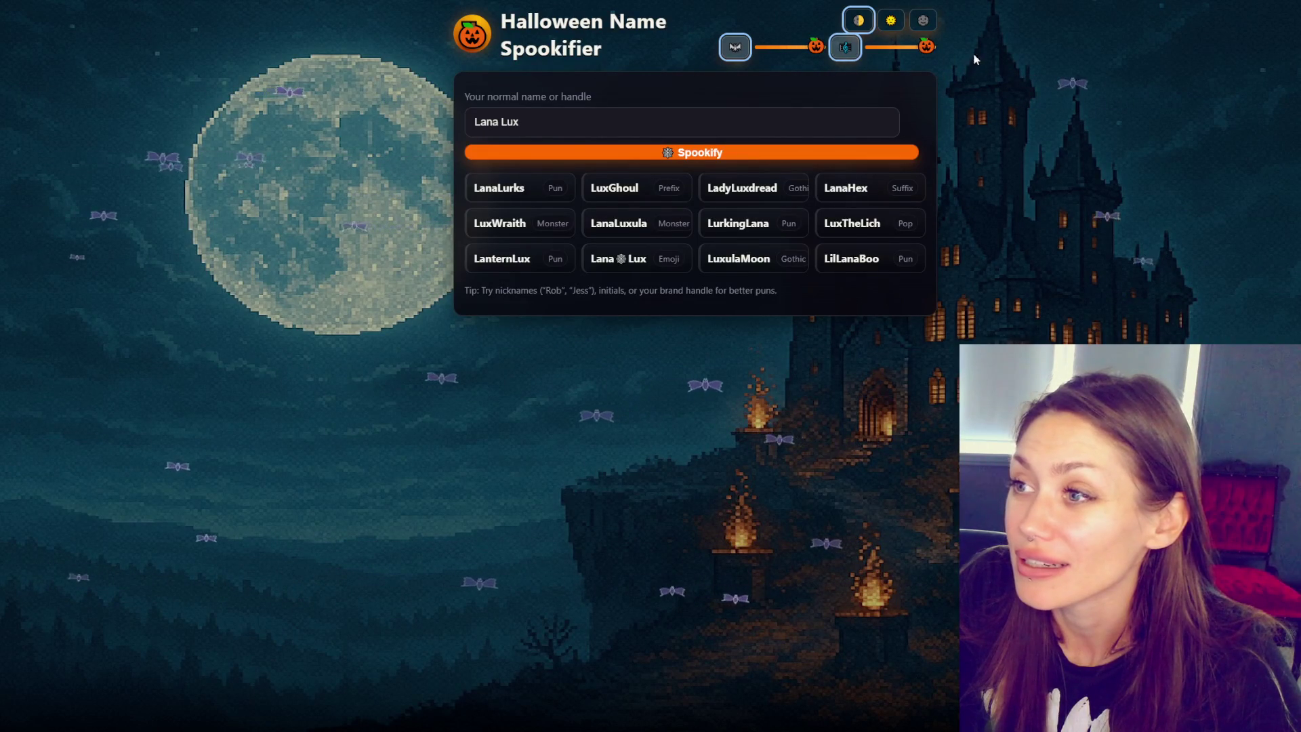
click(901, 23)
click(922, 20)
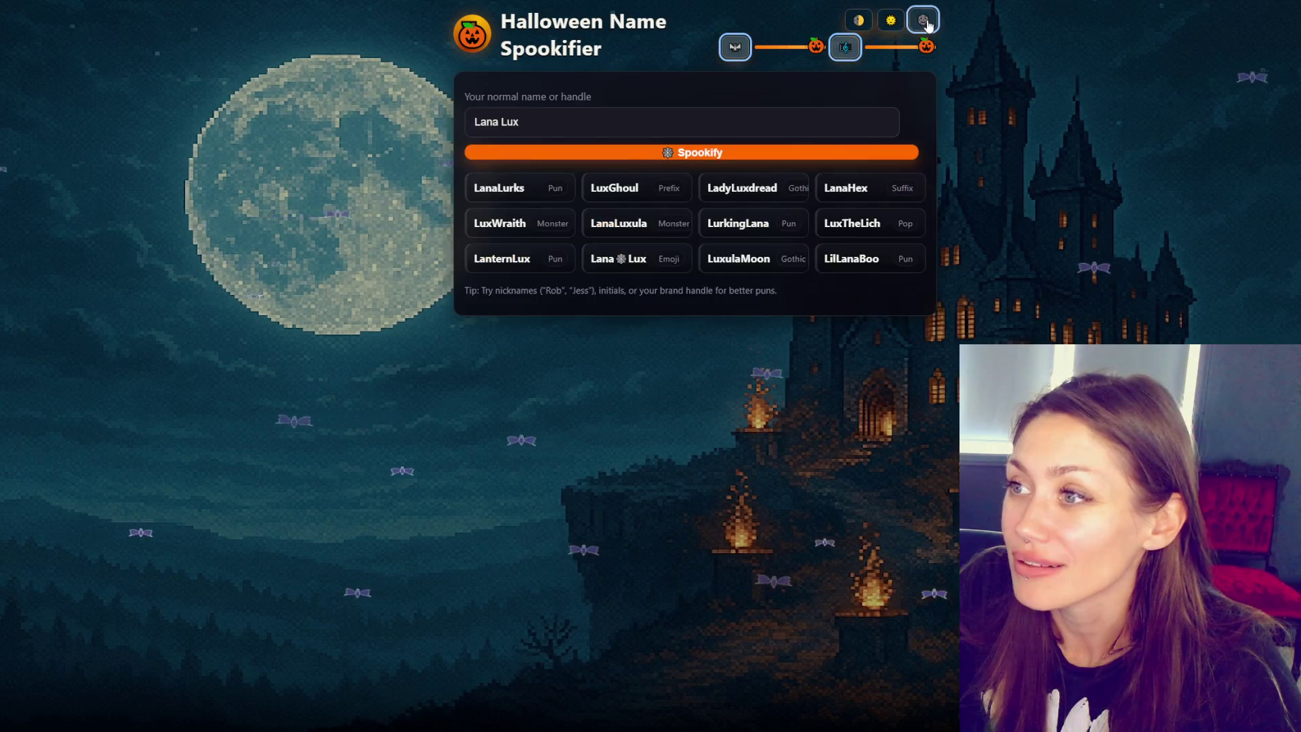
click(859, 21)
click(891, 20)
click(920, 21)
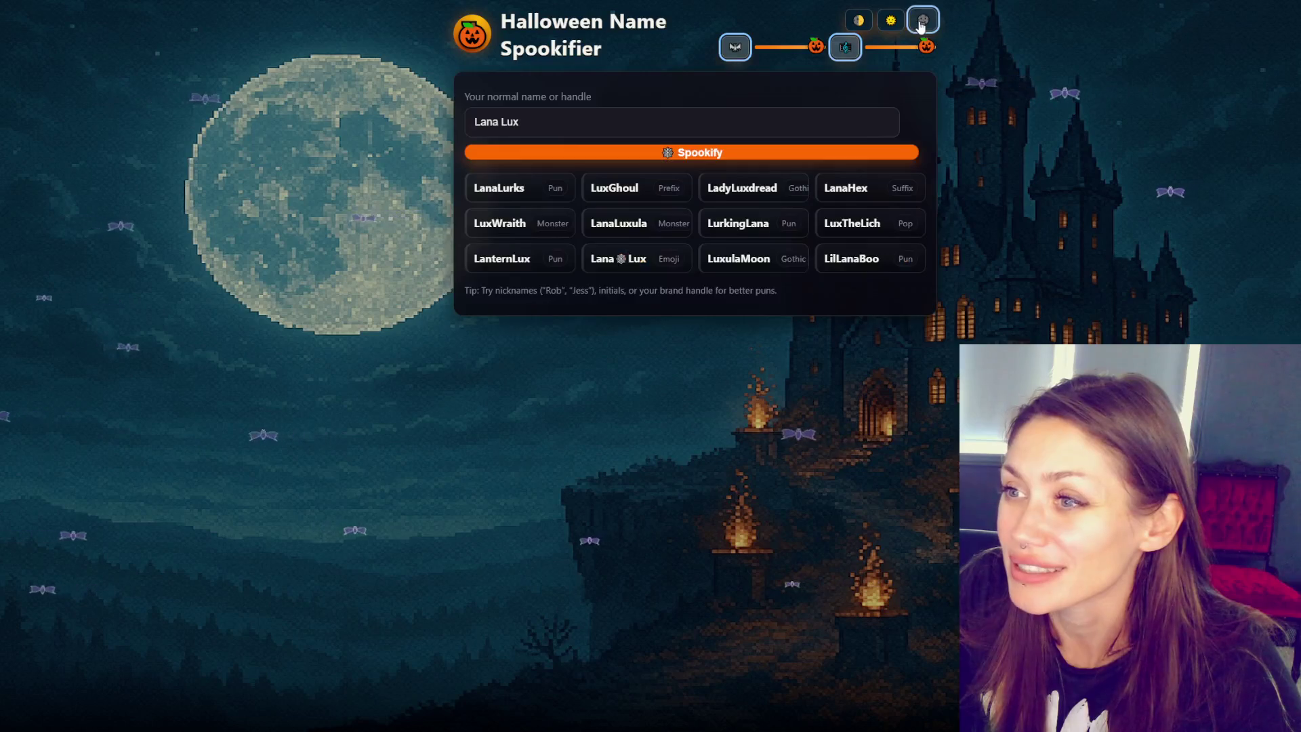
click(629, 156)
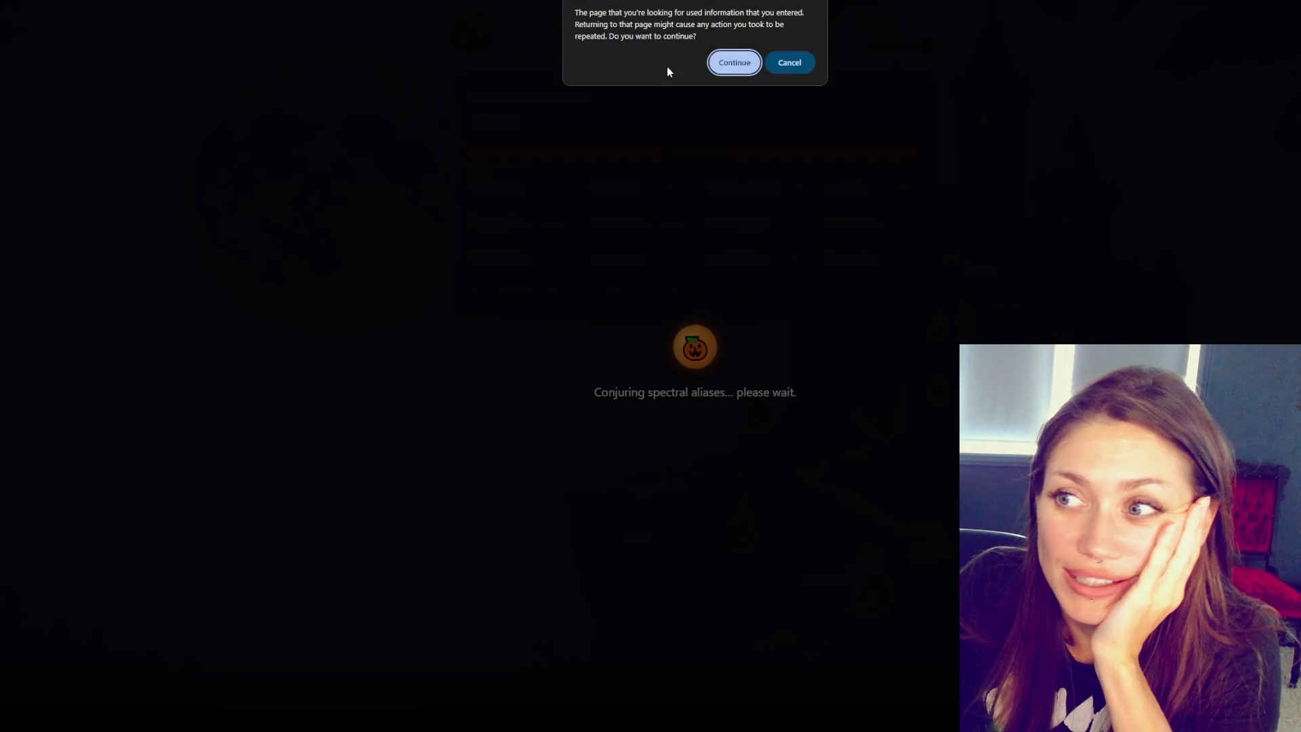
Confirm Chrome's form resubmission so the new alias grid loads
click(721, 66)
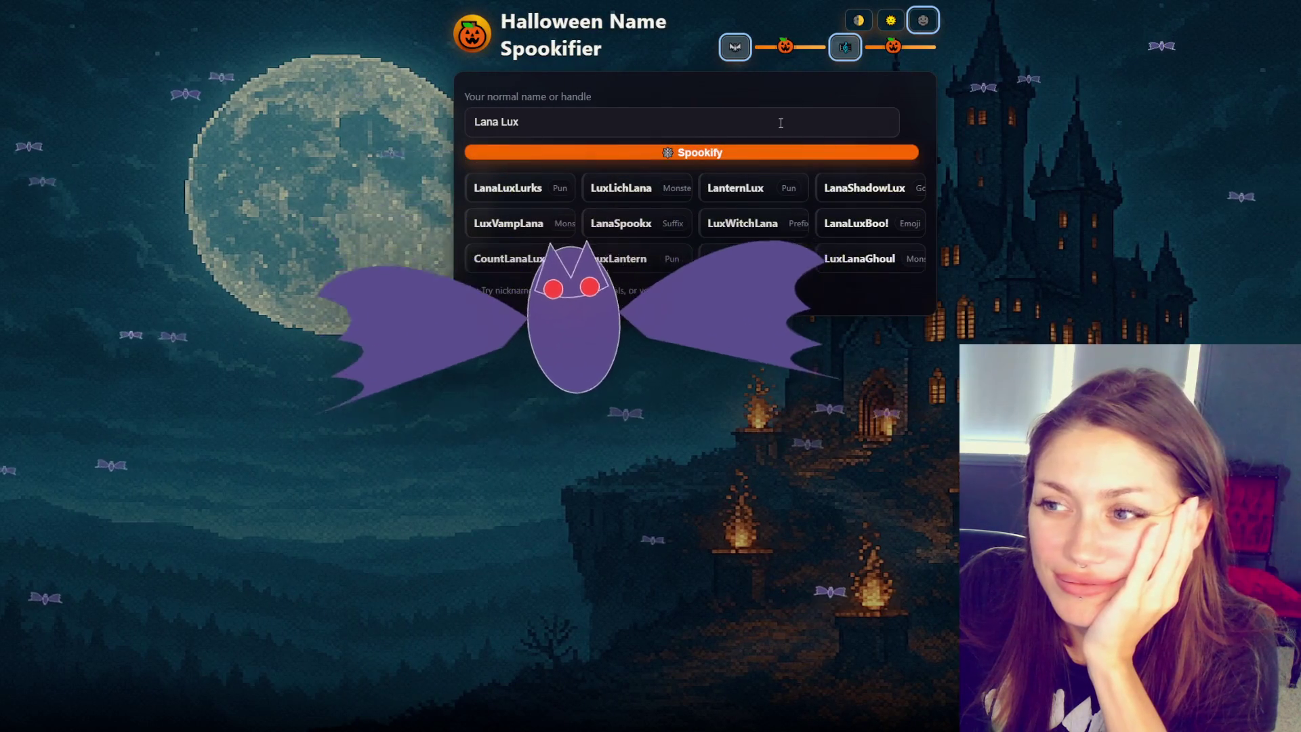
Regenerate the grid to get another batch of twelve spooky aliases
click(596, 152)
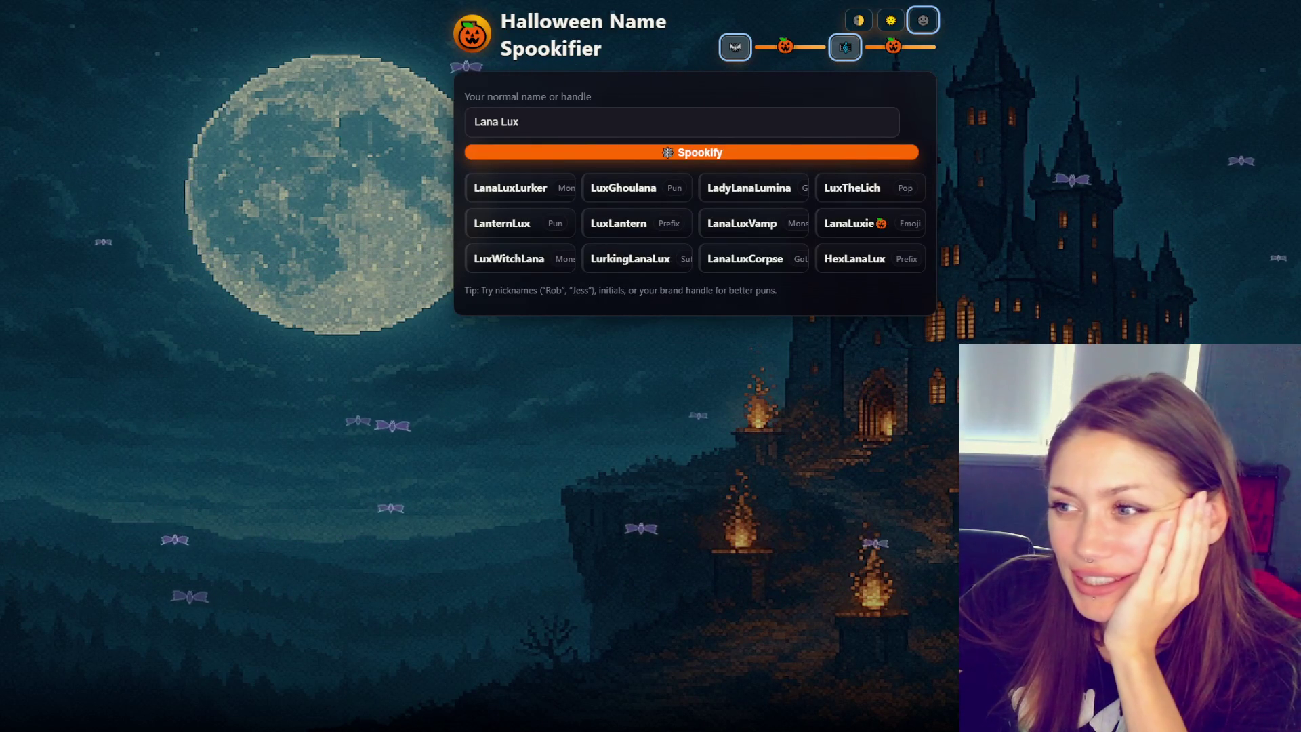
click(720, 155)
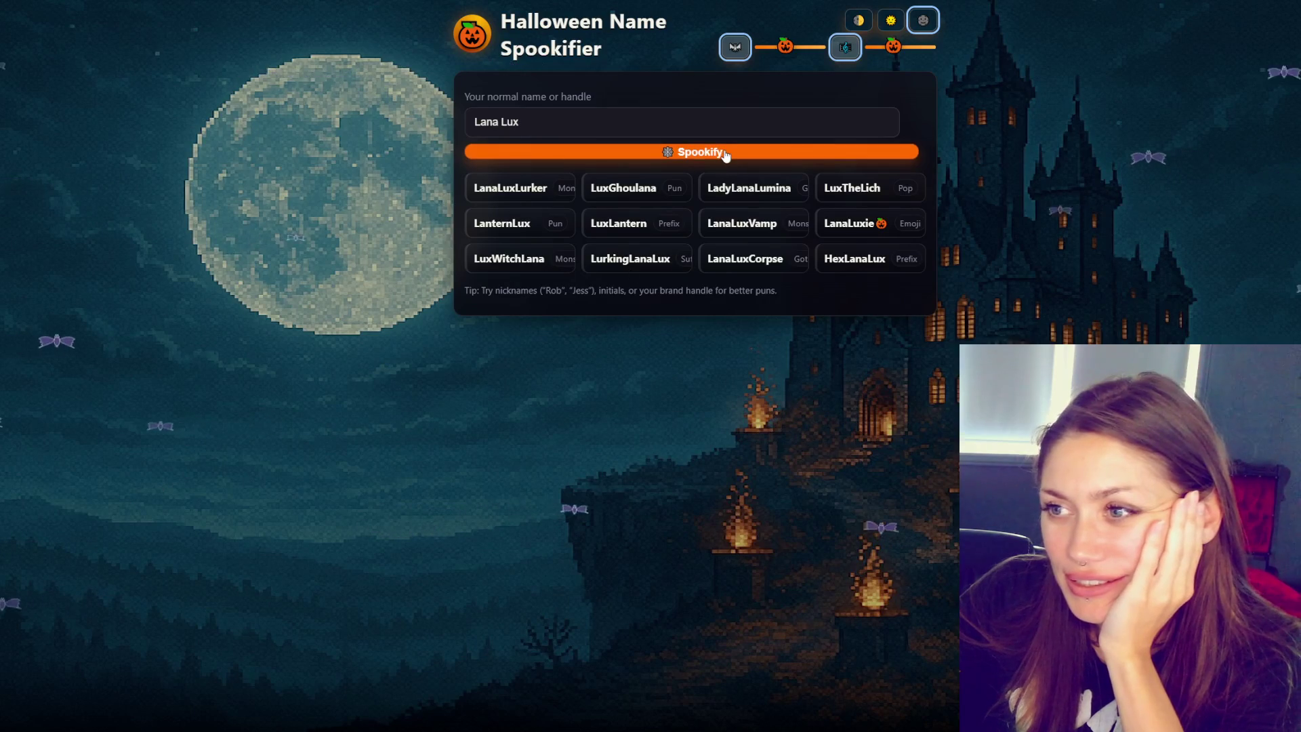